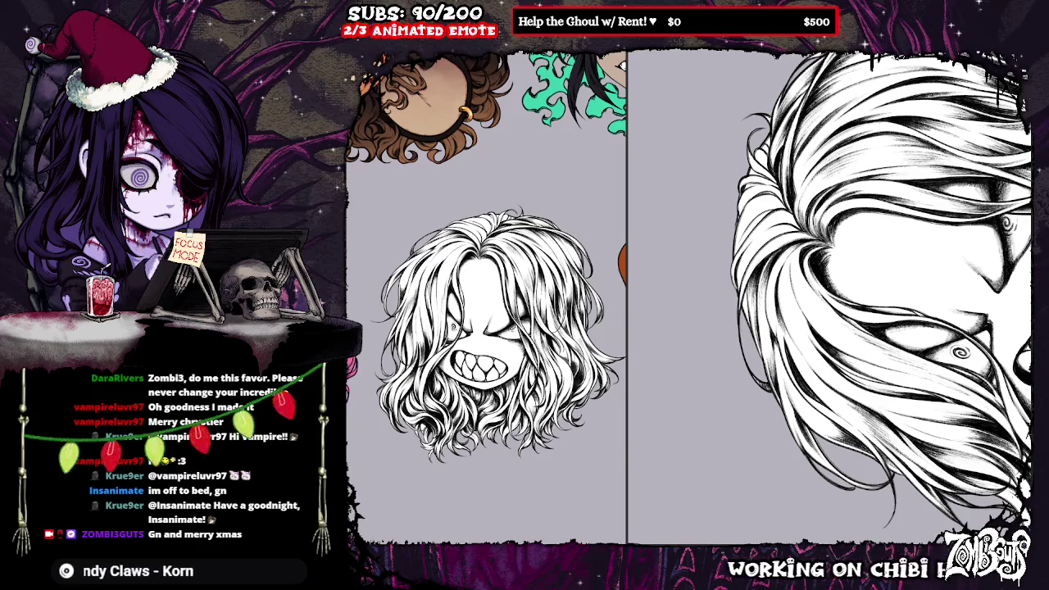
Zoom in and rotate the view of the hair, undoing the last hair stroke.
scroll(881, 297, "up", 2)
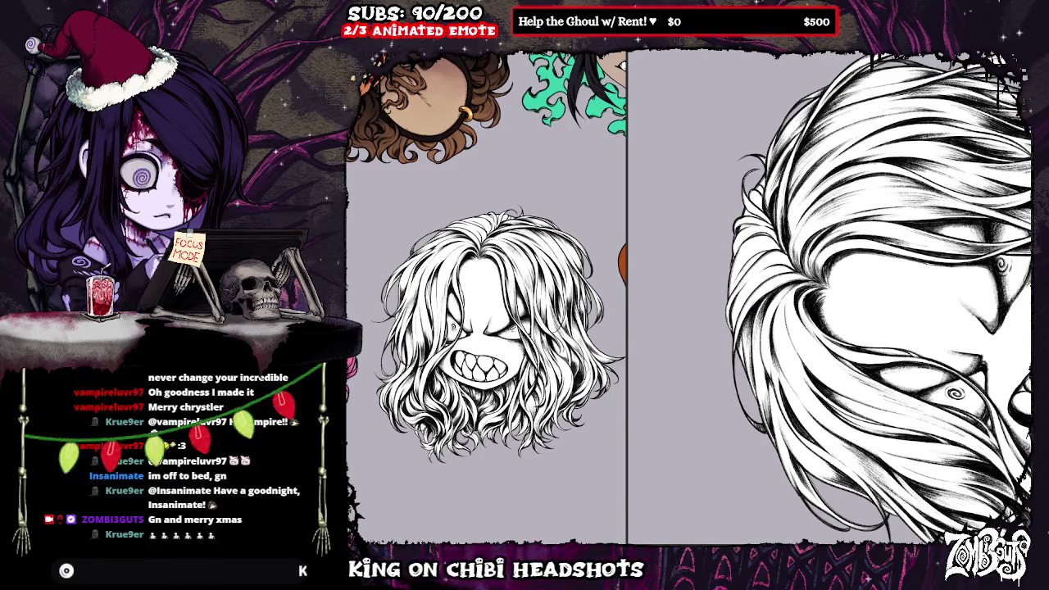
key("minus")
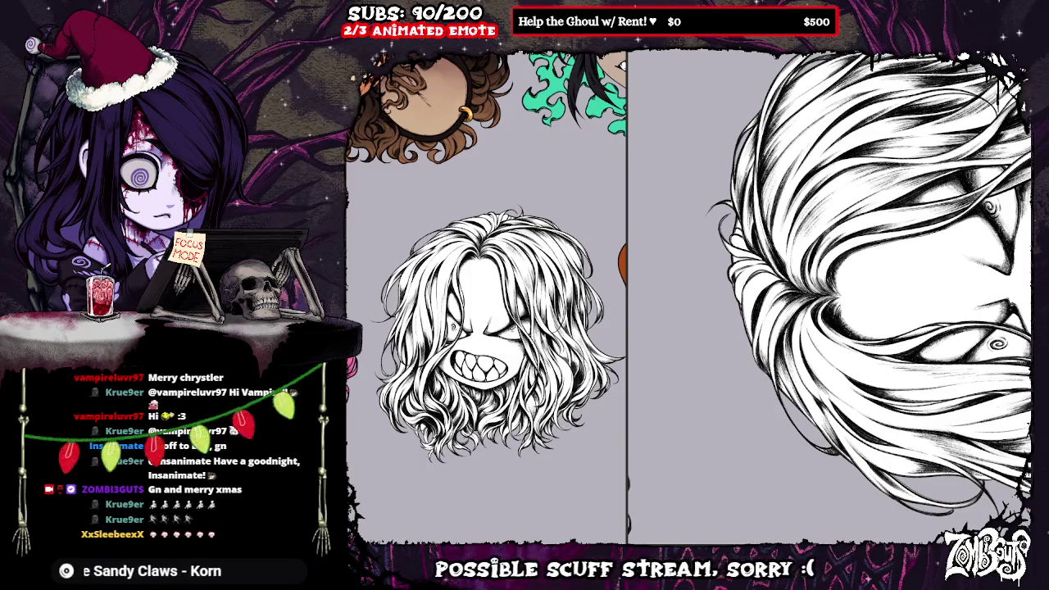
key("ctrl+z")
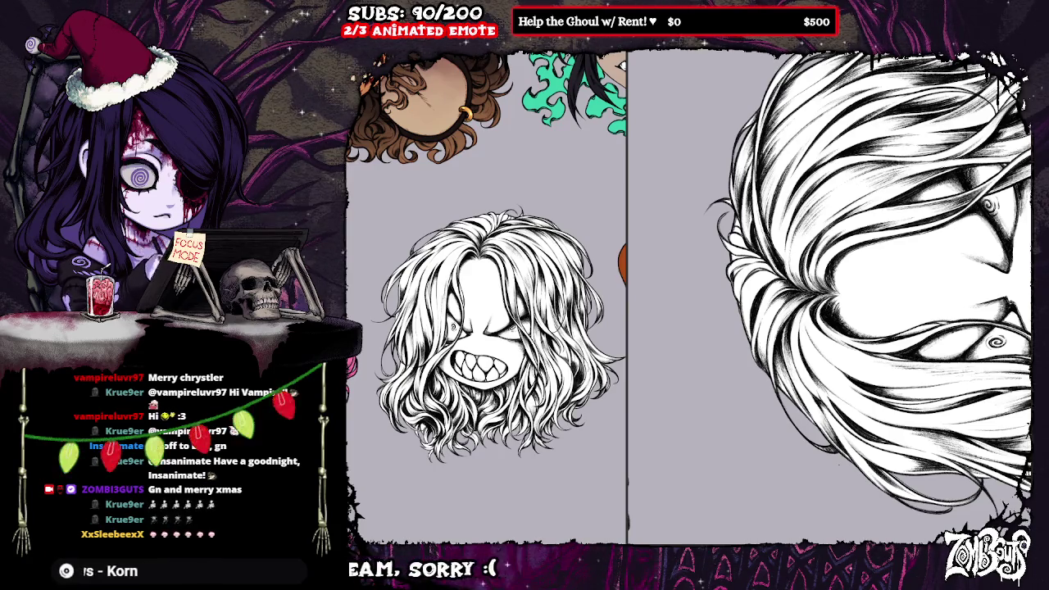
scroll(860, 295, "up", 2)
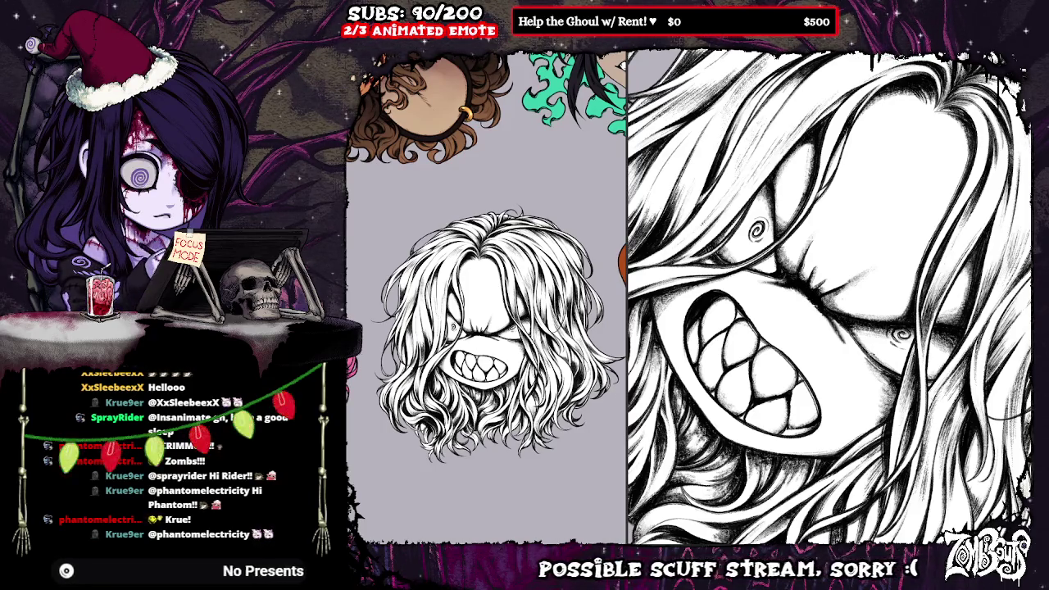
key("-")
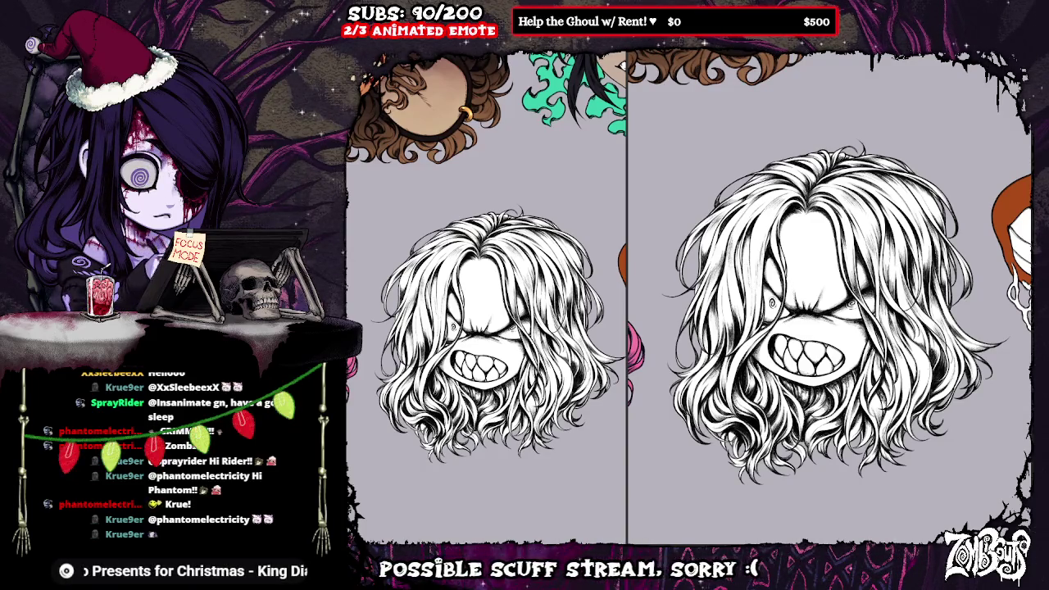
key("ctrl+a")
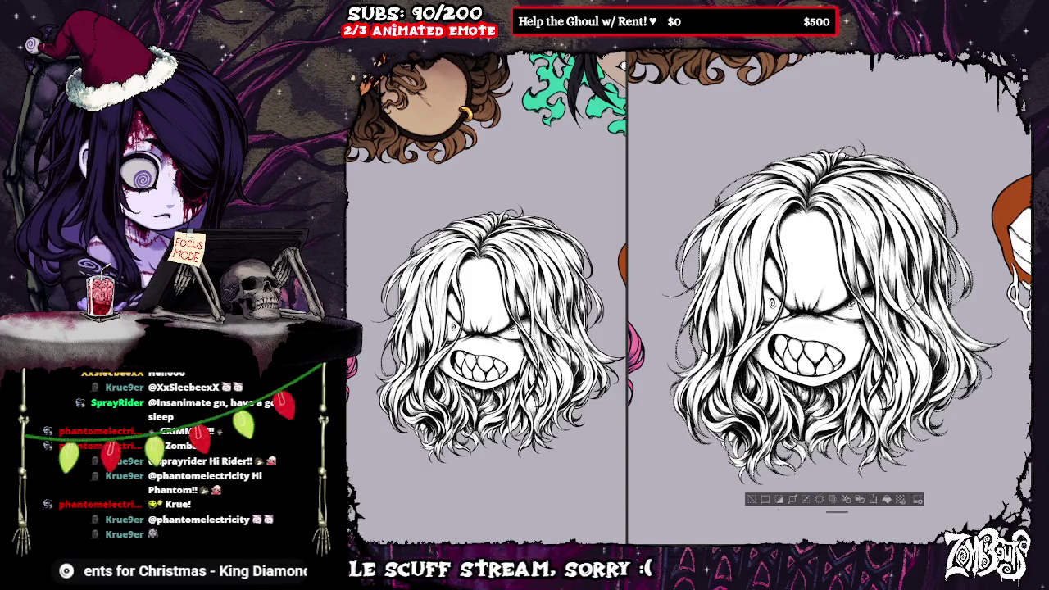
Invert the selection twice with Ctrl+Shift+I to reselect the headshot, then clear the selection.
key("ctrl+shift+i")
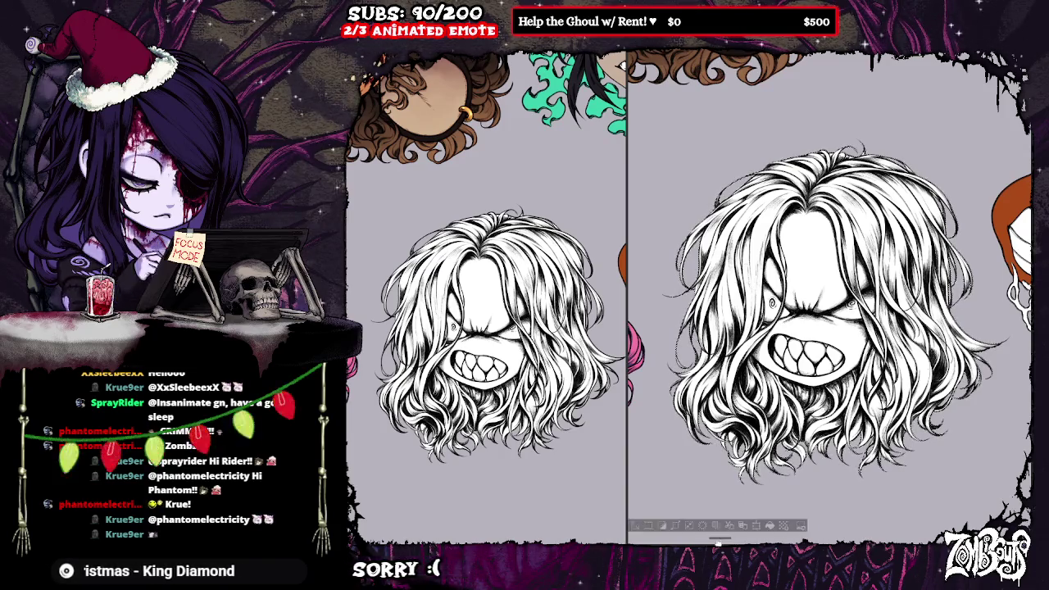
key("ctrl+shift+i")
left_click(717, 500)
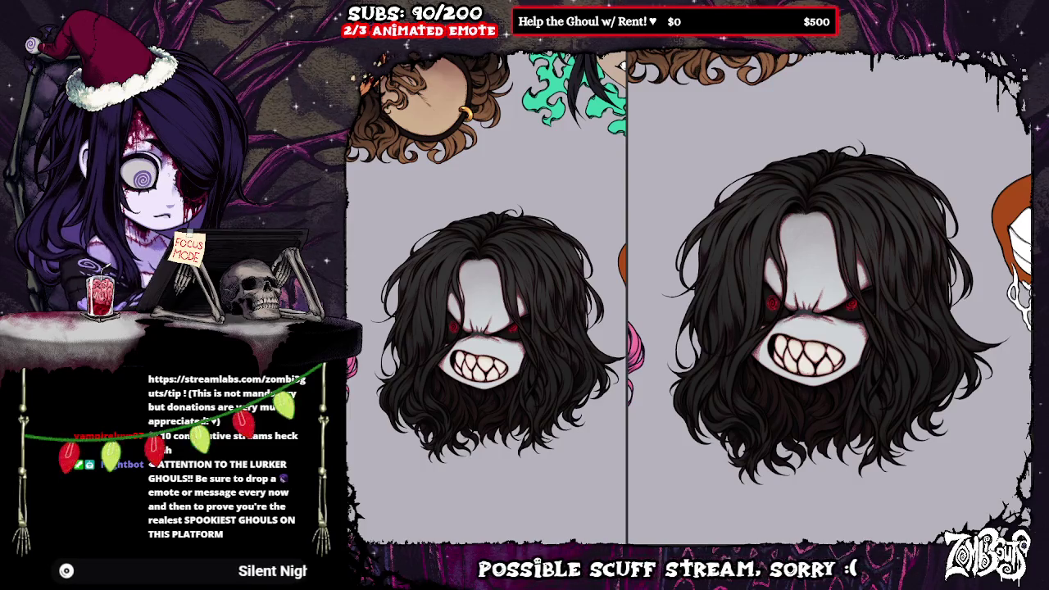
scroll(743, 311, "up", 3)
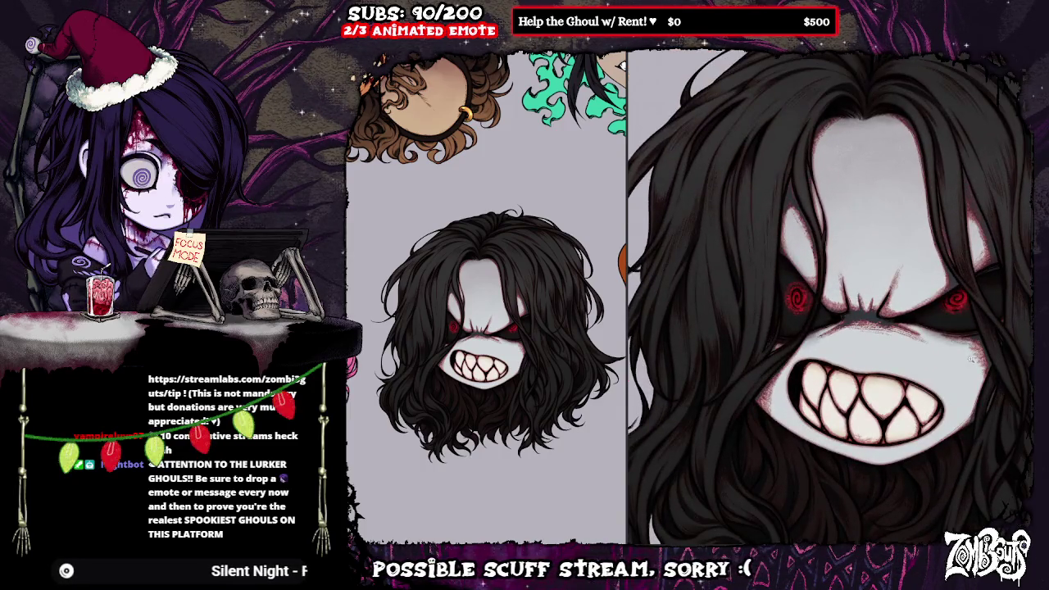
left_click_drag(912, 400, 941, 433)
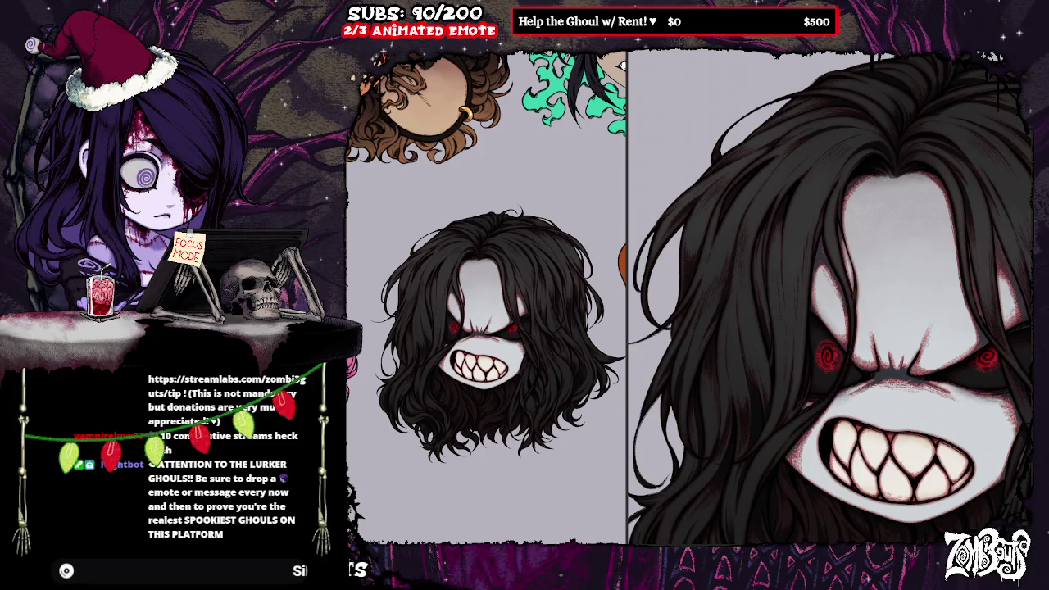
scroll(829, 299, "down", 2)
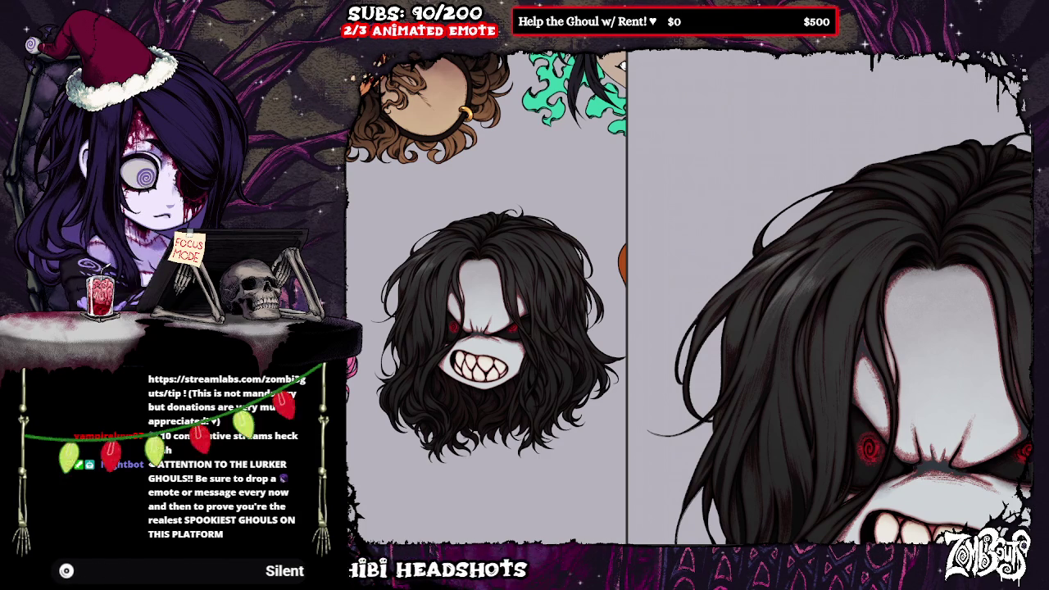
scroll(887, 194, "down", 1)
scroll(886, 194, "up", 1)
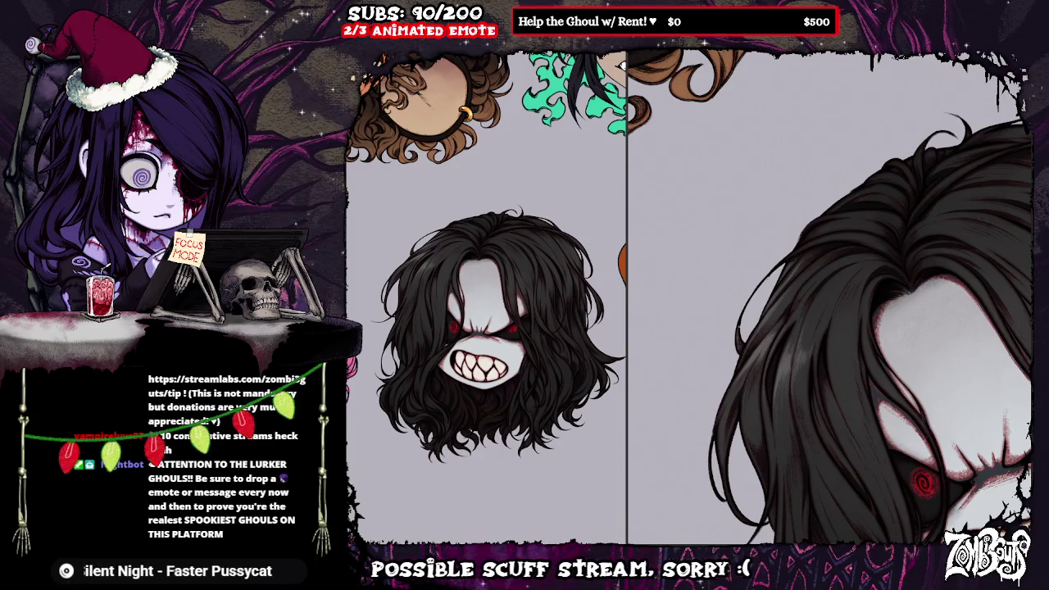
scroll(853, 327, "down", 1)
scroll(852, 328, "down", 1)
scroll(853, 328, "down", 1)
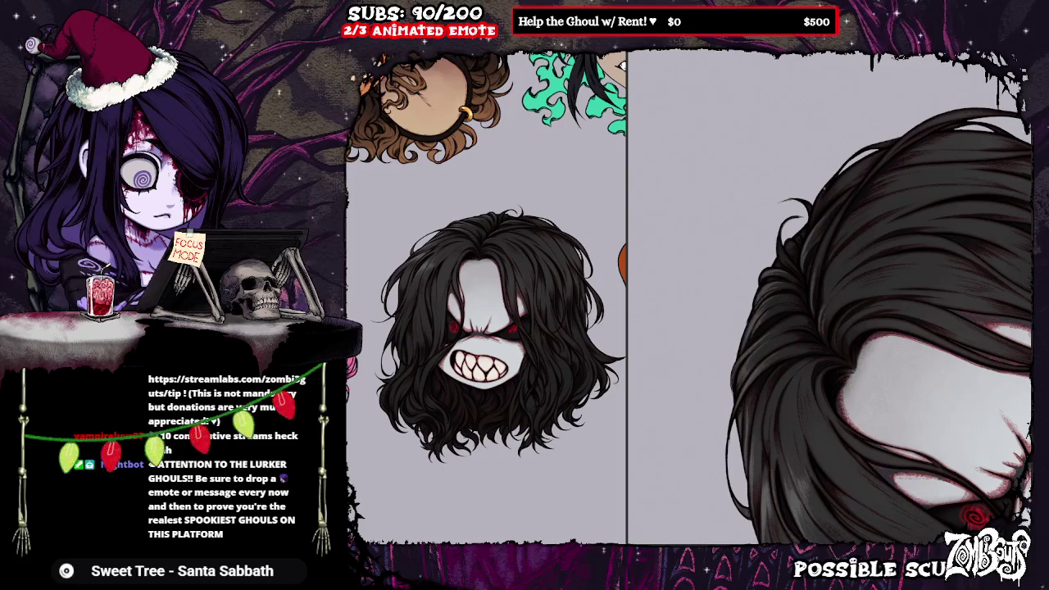
scroll(872, 327, "up", 1)
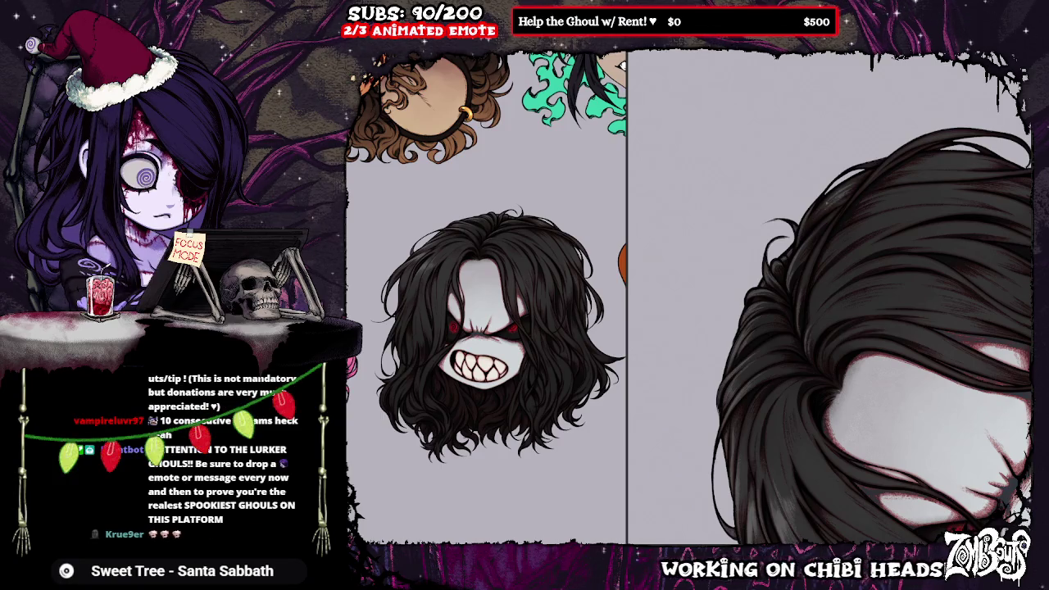
scroll(869, 320, "down", 3)
scroll(852, 311, "up", 2)
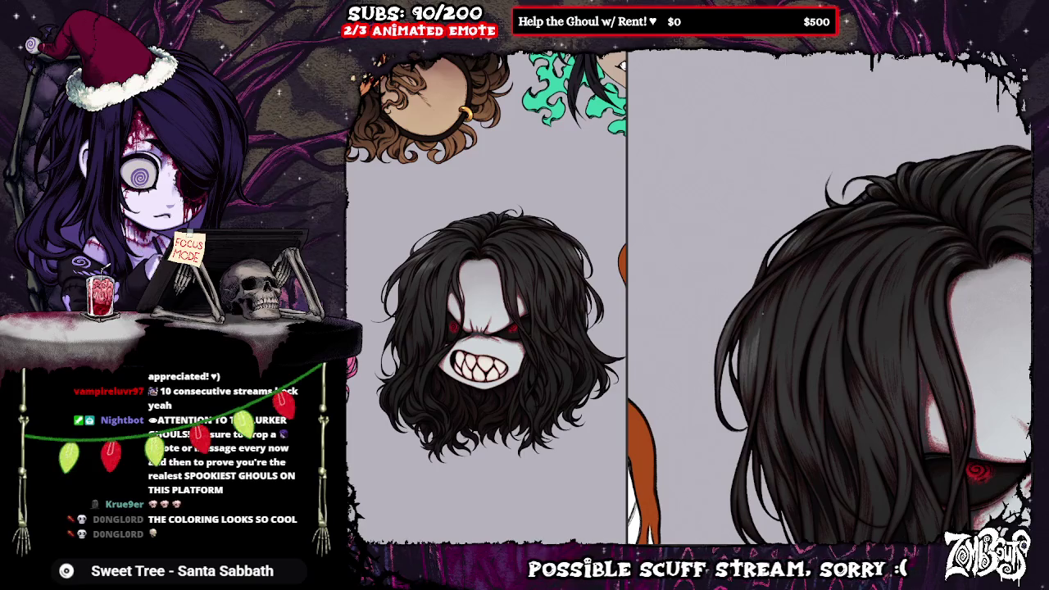
left_click_drag(772, 311, 761, 301)
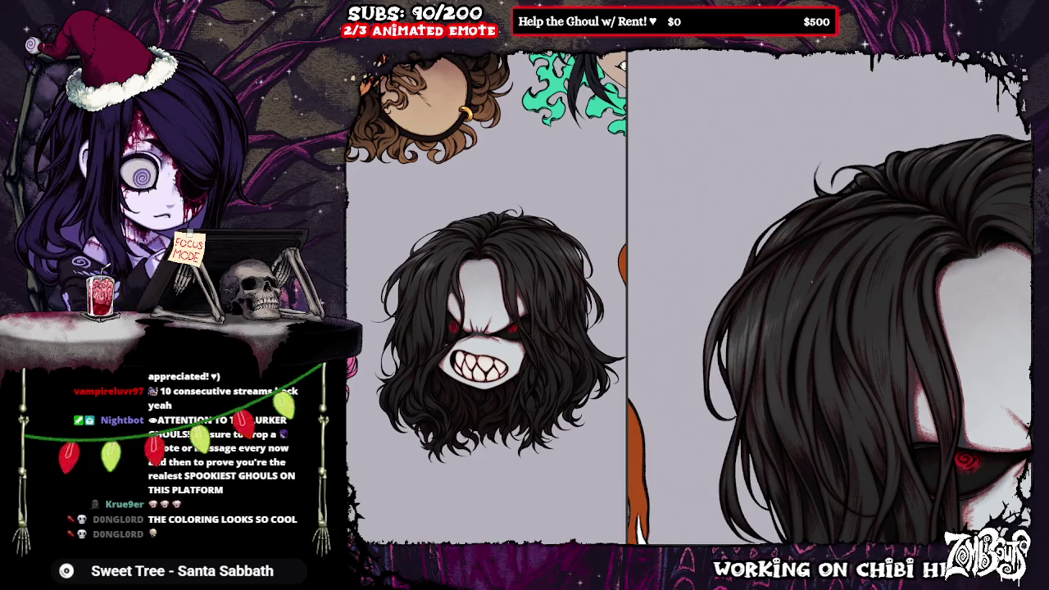
Pan around the coloured ghoul headshot, then undo the last colouring change to check the line art.
scroll(863, 344, "down", 1)
scroll(864, 342, "right", 1)
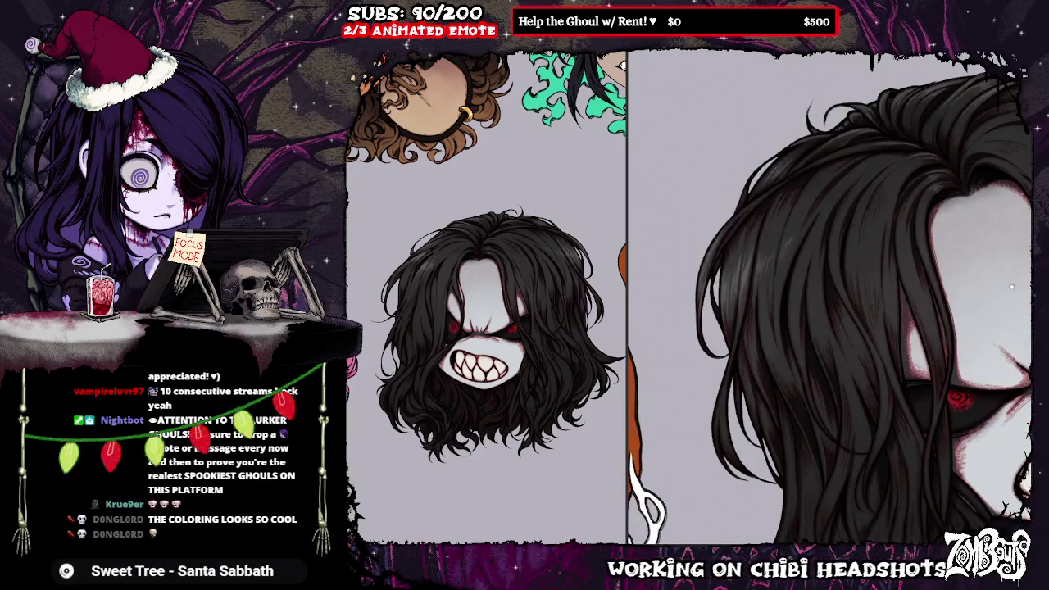
scroll(862, 353, "right", 1)
scroll(862, 364, "right", 1)
scroll(860, 380, "right", 1)
scroll(860, 380, "down", 1)
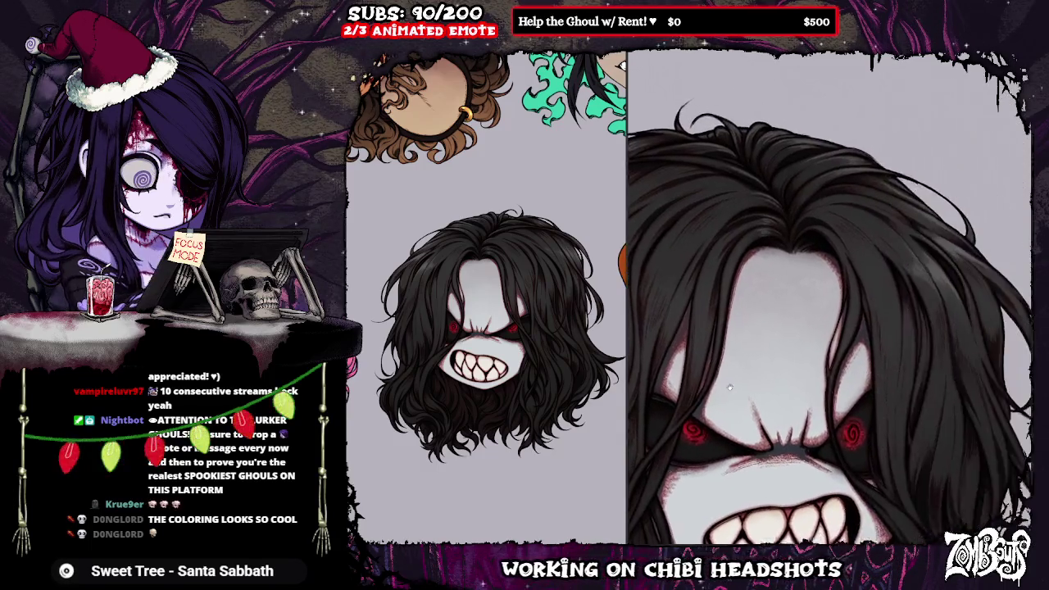
scroll(991, 298, "left", 1)
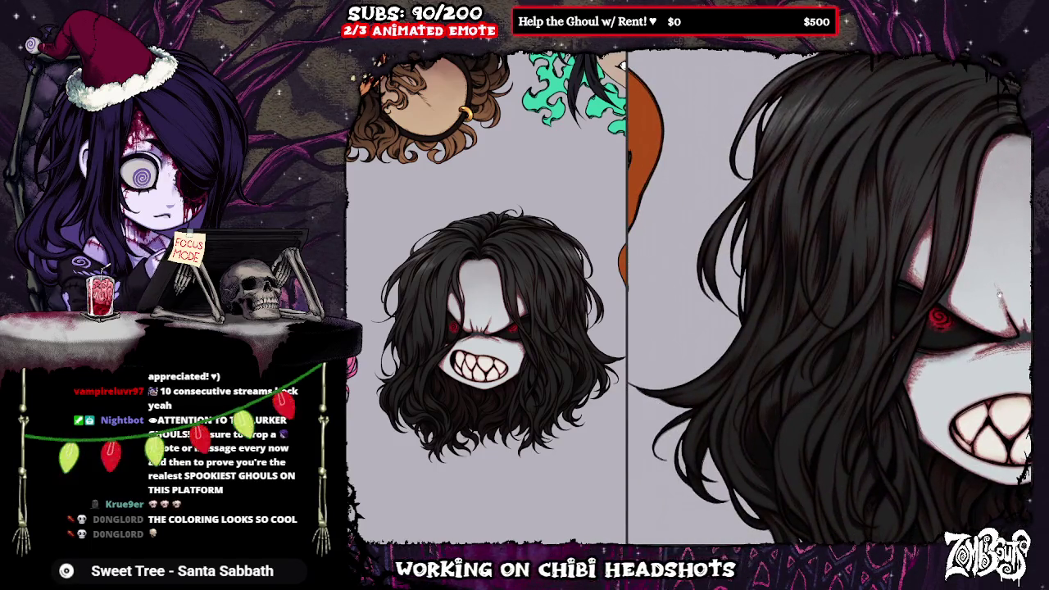
scroll(998, 294, "right", 1)
scroll(986, 308, "right", 1)
scroll(974, 321, "right", 2)
scroll(951, 349, "left", 1)
scroll(950, 349, "up", 1)
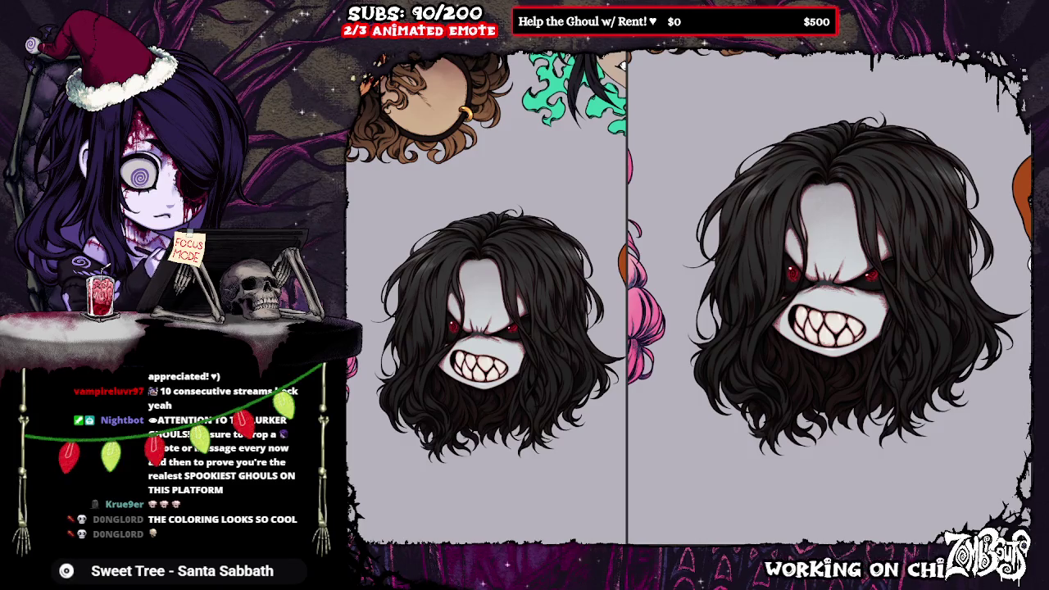
key("ctrl+z")
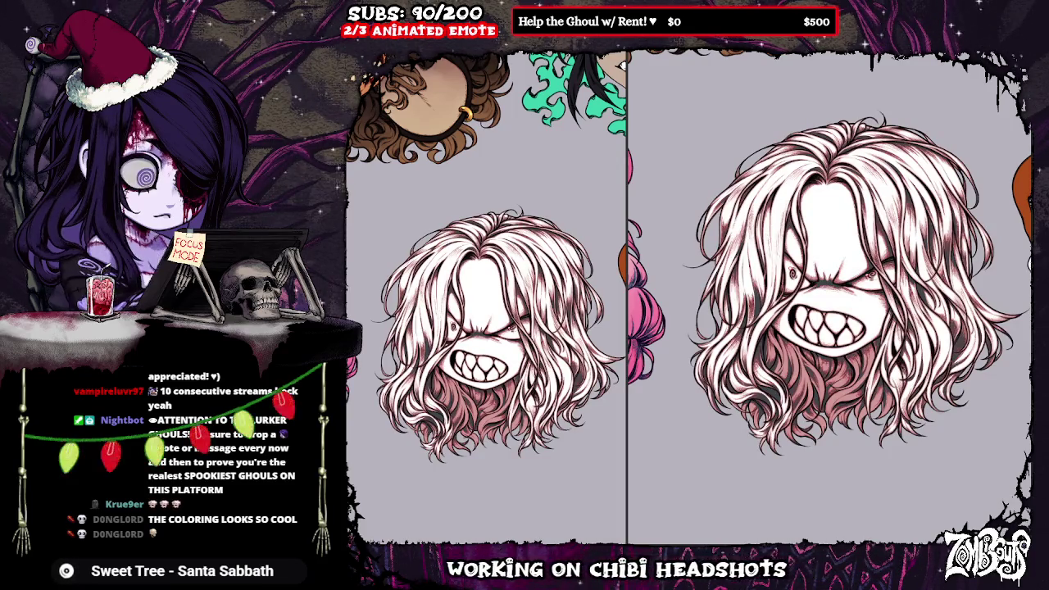
key("ctrl+y")
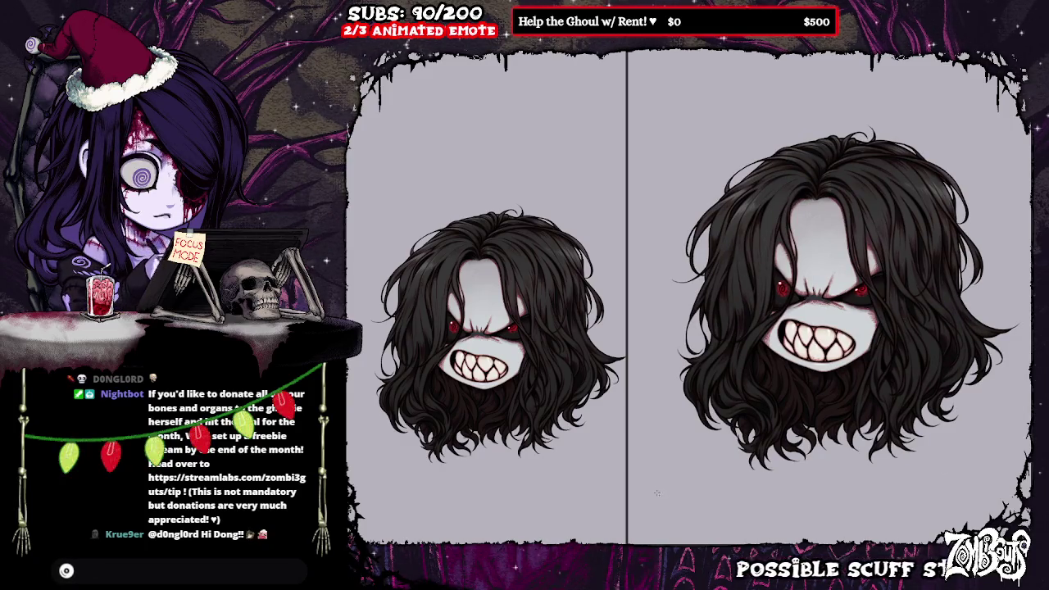
Crop the canvas to a rectangle enclosing the head and left hair, then remove the grey background.
left_click_drag(656, 493, 846, 215)
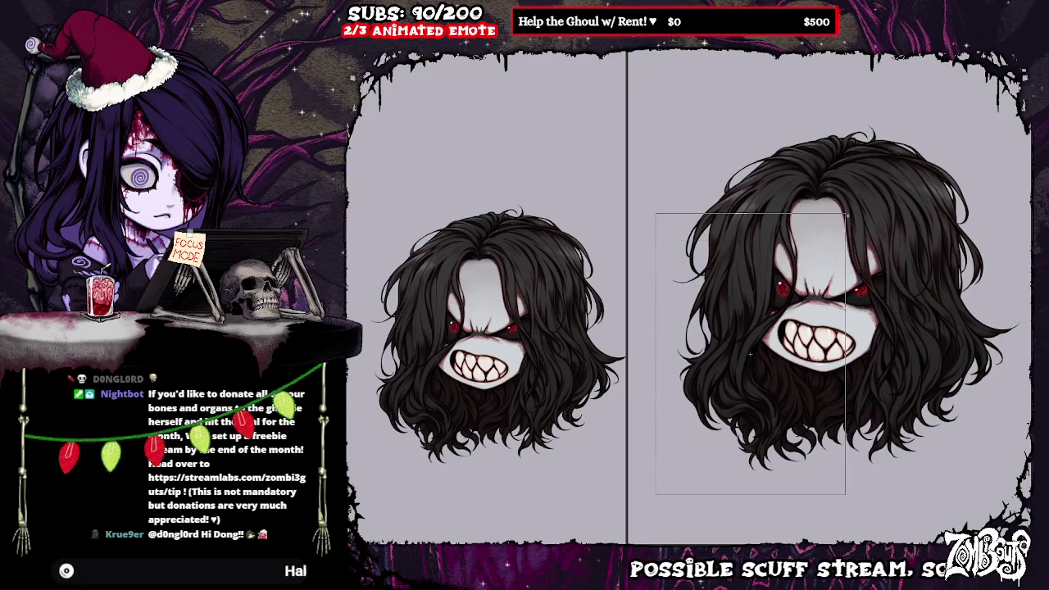
mouse_move(661, 491)
left_mouse_down()
mouse_move(926, 160)
mouse_move(1029, 127)
mouse_move(705, 494)
left_mouse_up()
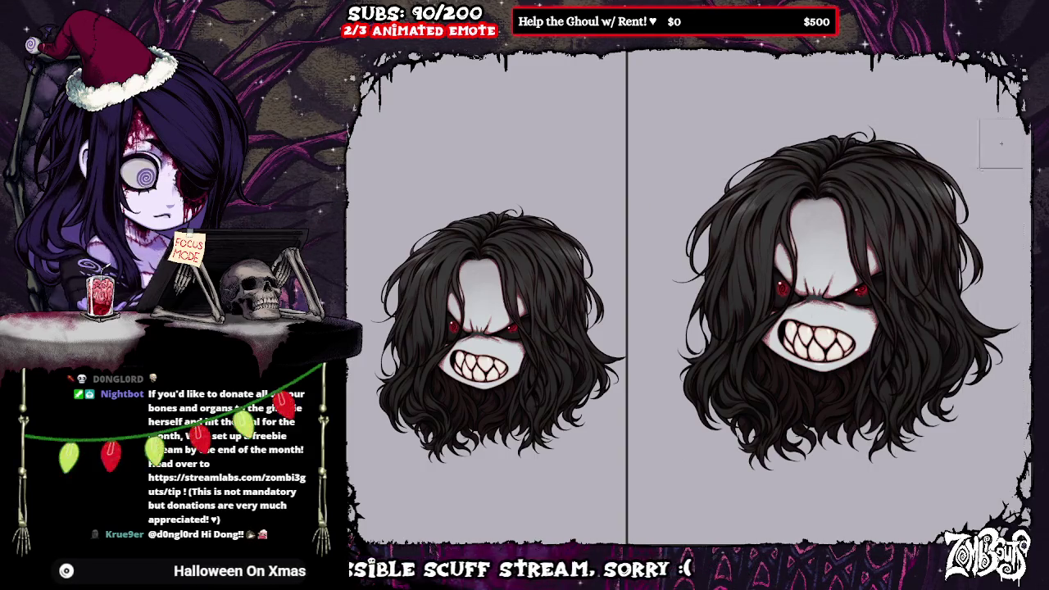
left_click_drag(705, 494, 658, 487)
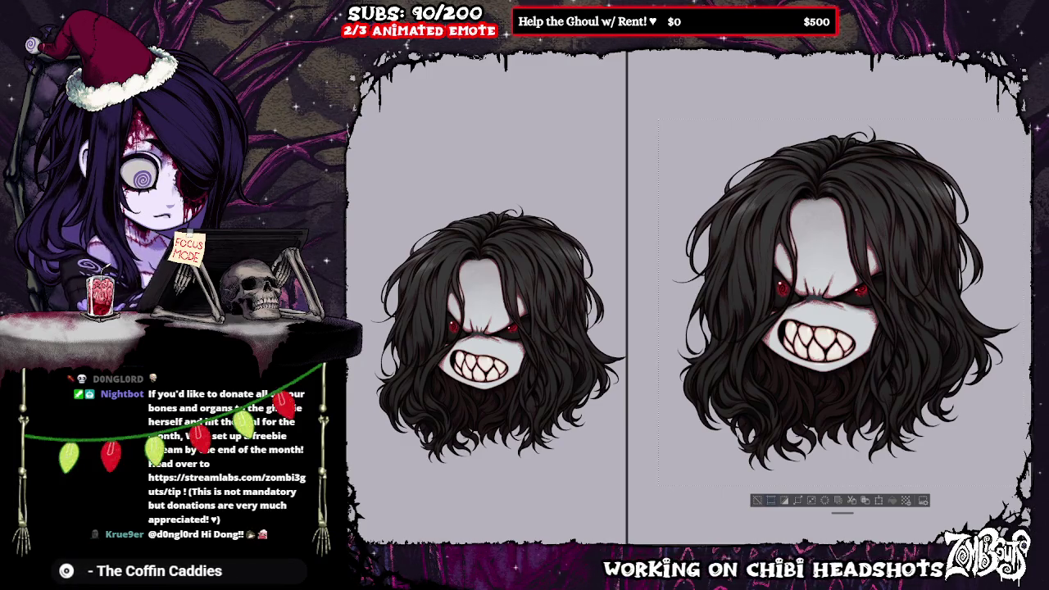
left_click(797, 500)
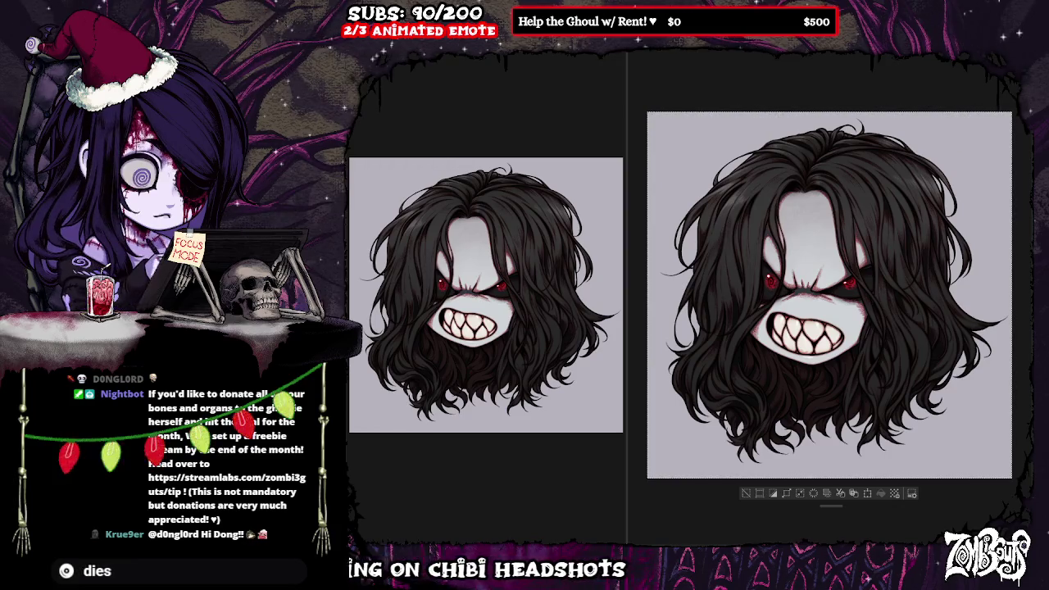
key("Delete")
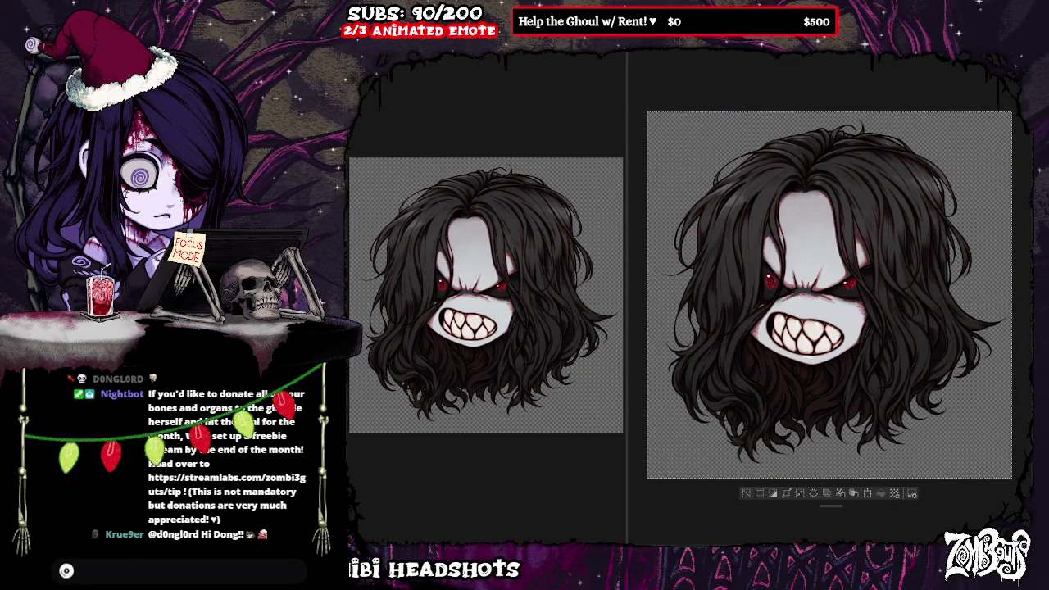